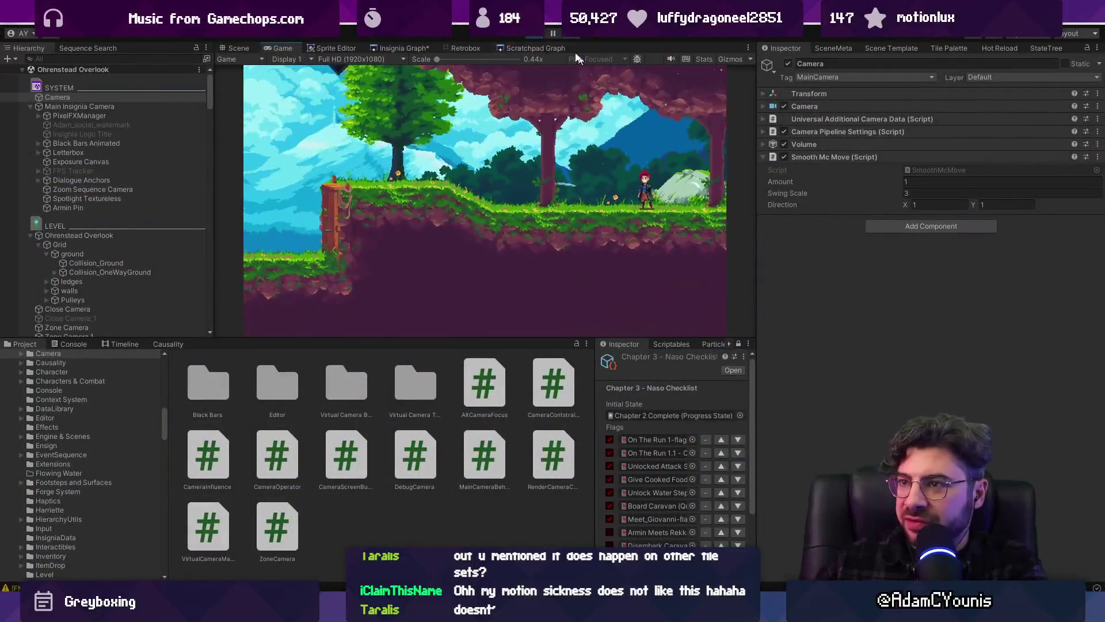
Step: Stop the running game and pan the scene to the overhang and crates
key(ctrl+p)
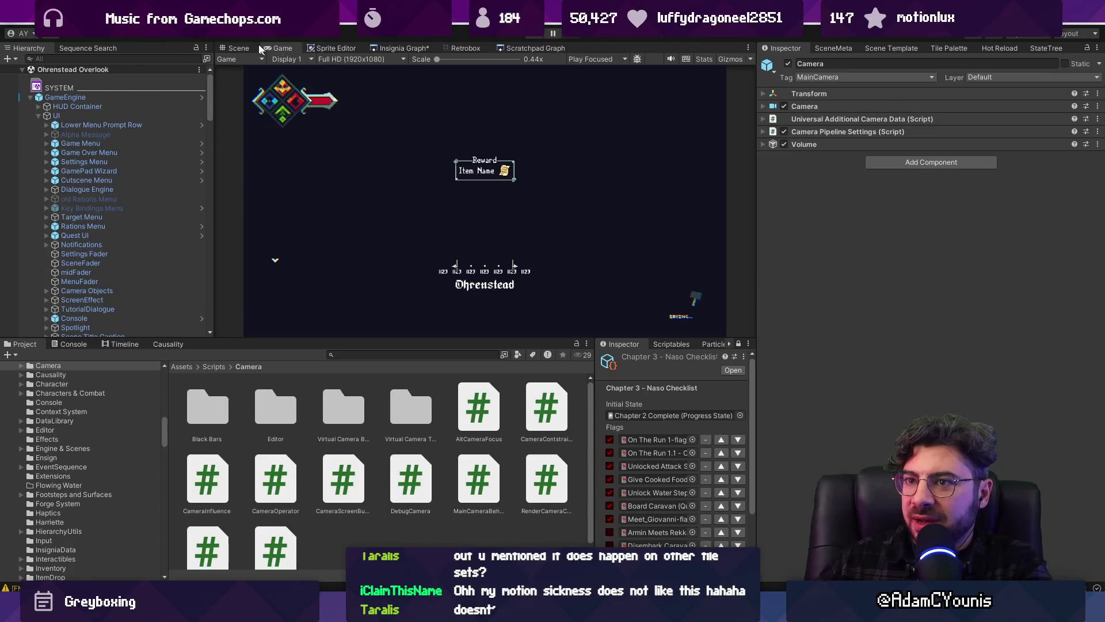
mouse_move(567, 115)
mouse_down()
mouse_move(518, 172)
mouse_move(350, 291)
mouse_move(464, 216)
mouse_up()
scroll(464, 216, up, 2)
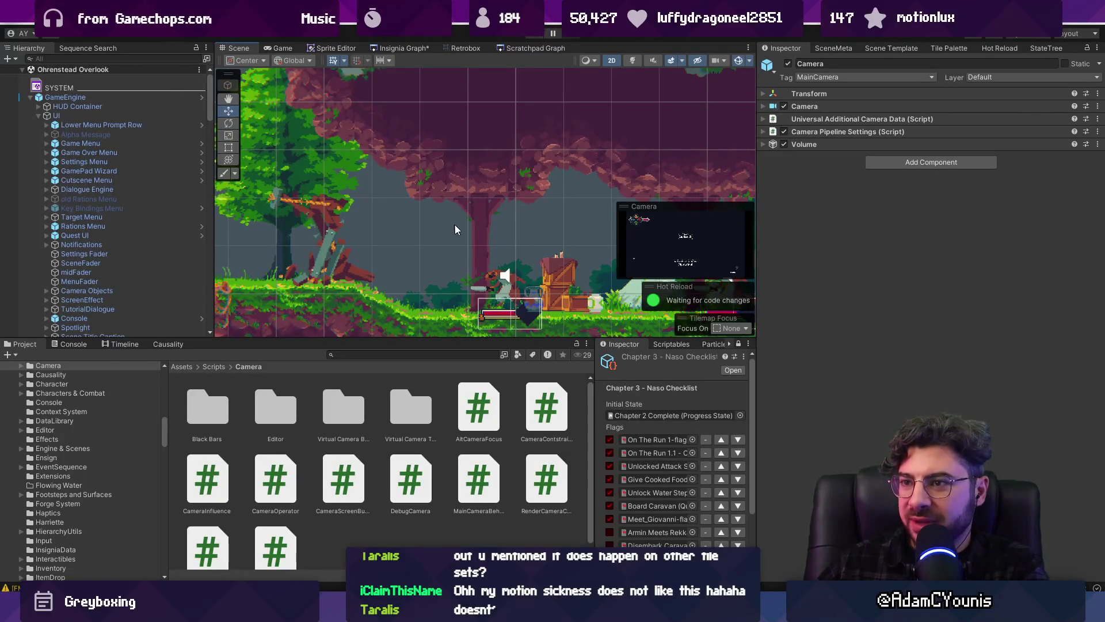
scroll(505, 269, down, 1)
Step: Make the scene area taller and expand the main camera's Volume settings
drag(496, 337, 493, 427)
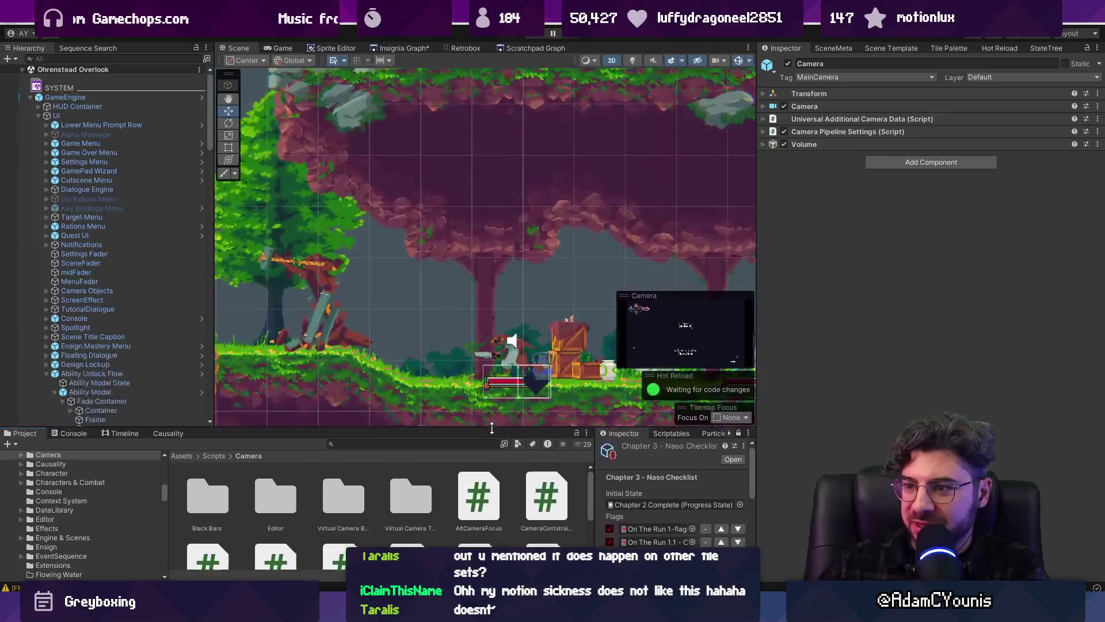
scroll(496, 254, up, 2)
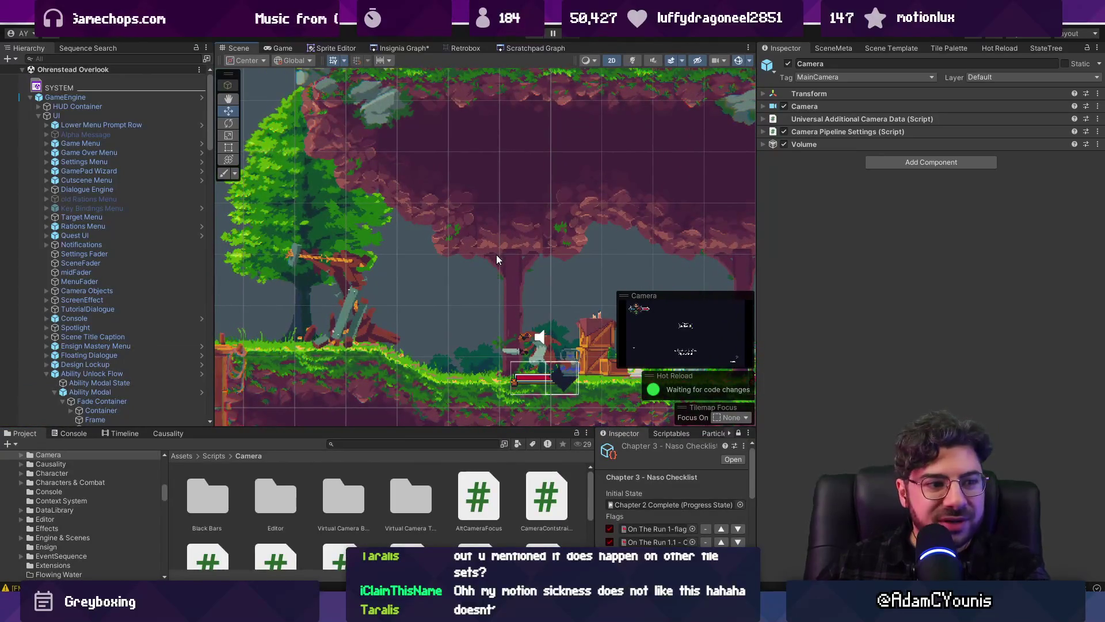
click(806, 144)
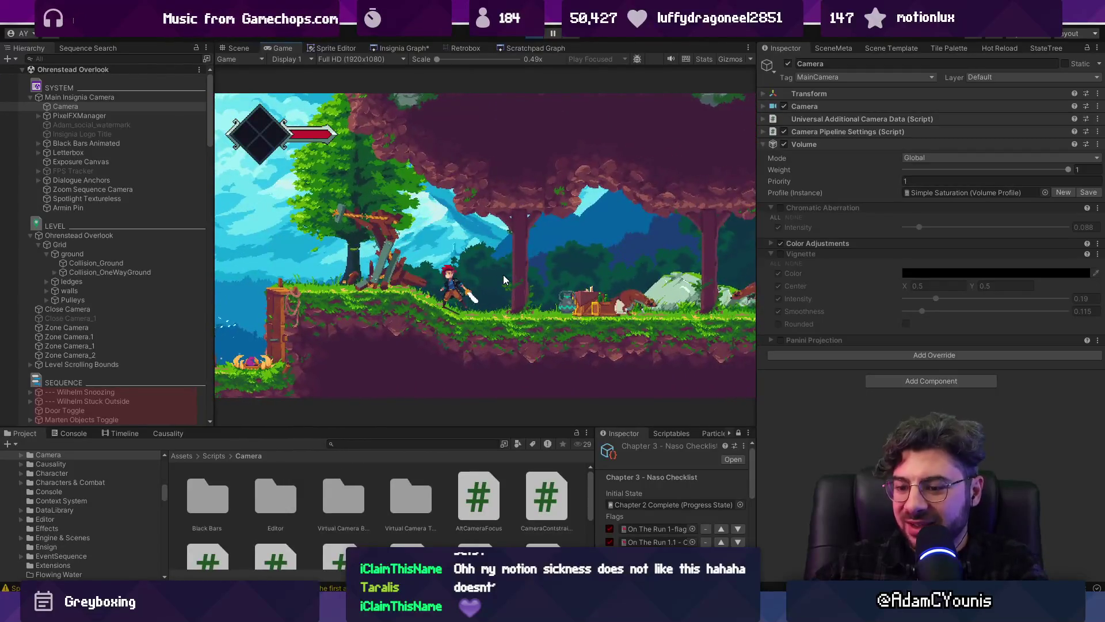
Step: Play the forest level fullscreen, running the character from the ledge to the wooden bridge
key(F11)
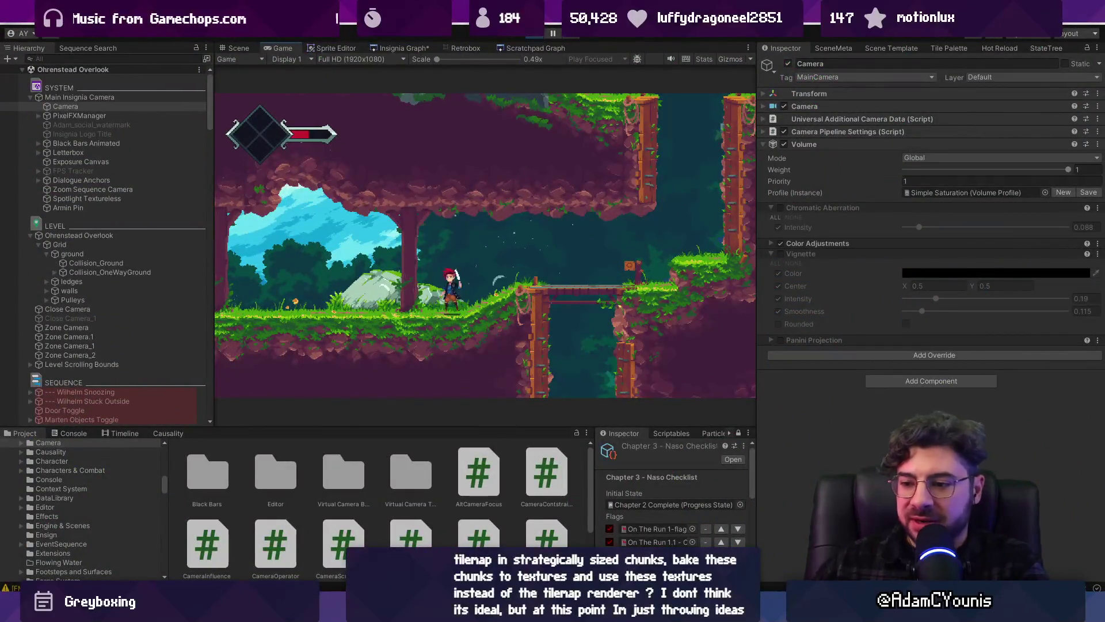
Step: Find the LateUpdate method in MainCameraBehaviour.cs by searching for 'lateupdate'
key(alt+Tab)
key(ctrl+f)
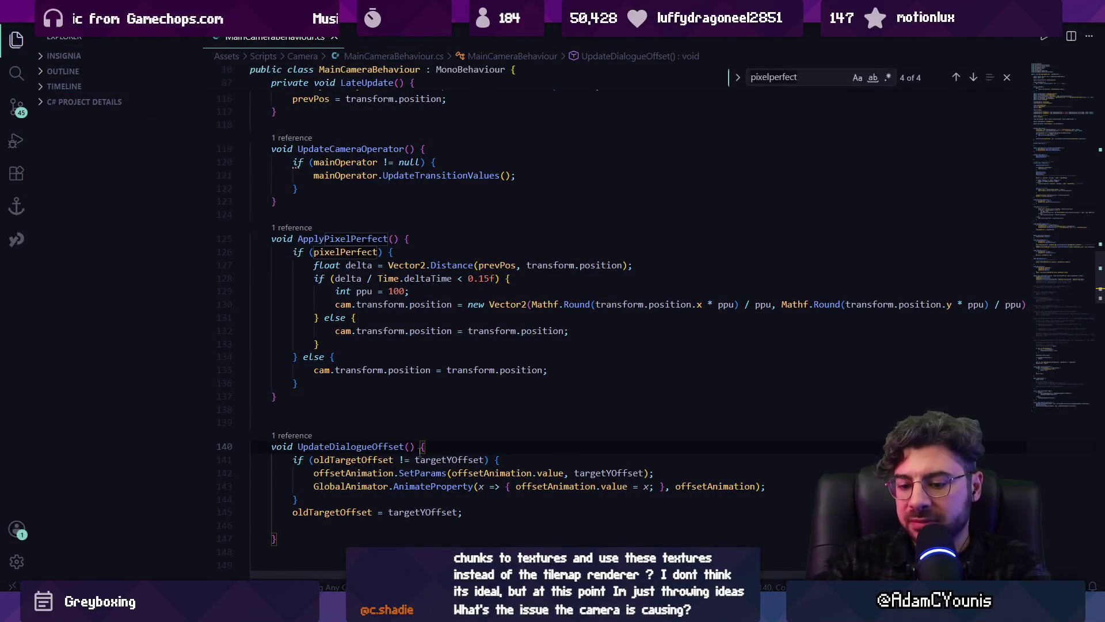
text(lateupdate)
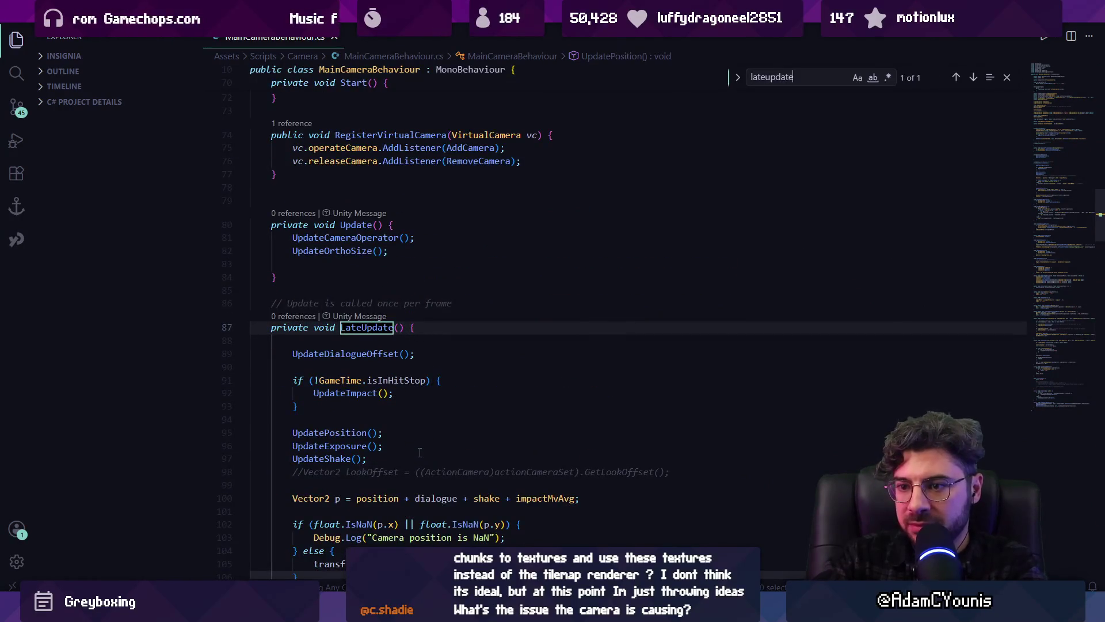
scroll(420, 452, down, 3)
scroll(360, 316, down, 4)
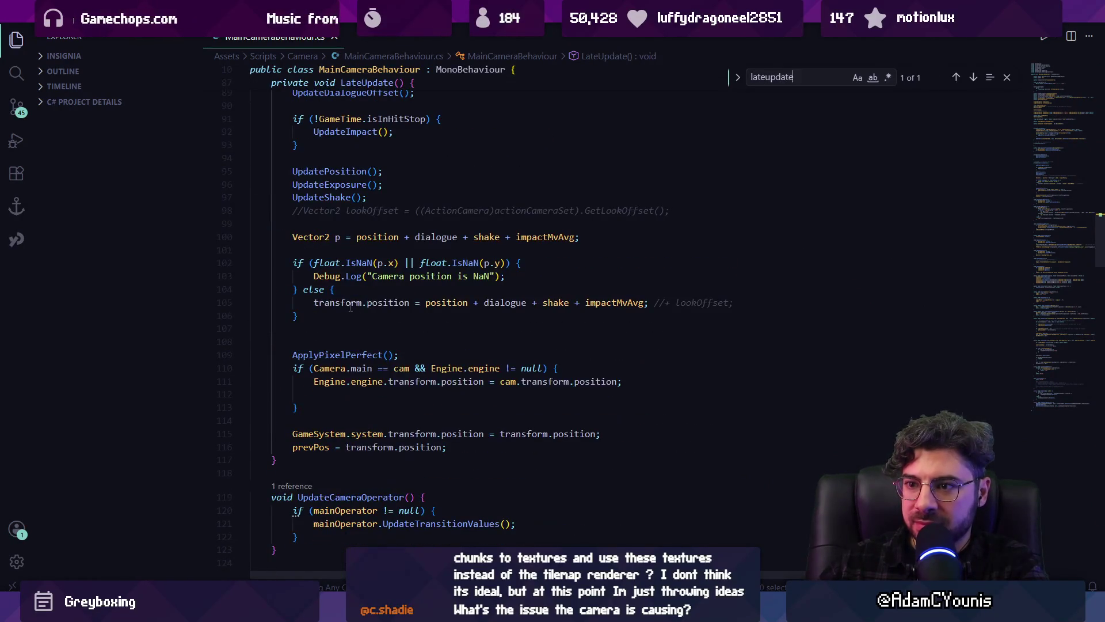
Step: Inspect the position assignments on line 105 and place the caret on empty line 108
click(340, 302)
click(388, 302)
click(442, 302)
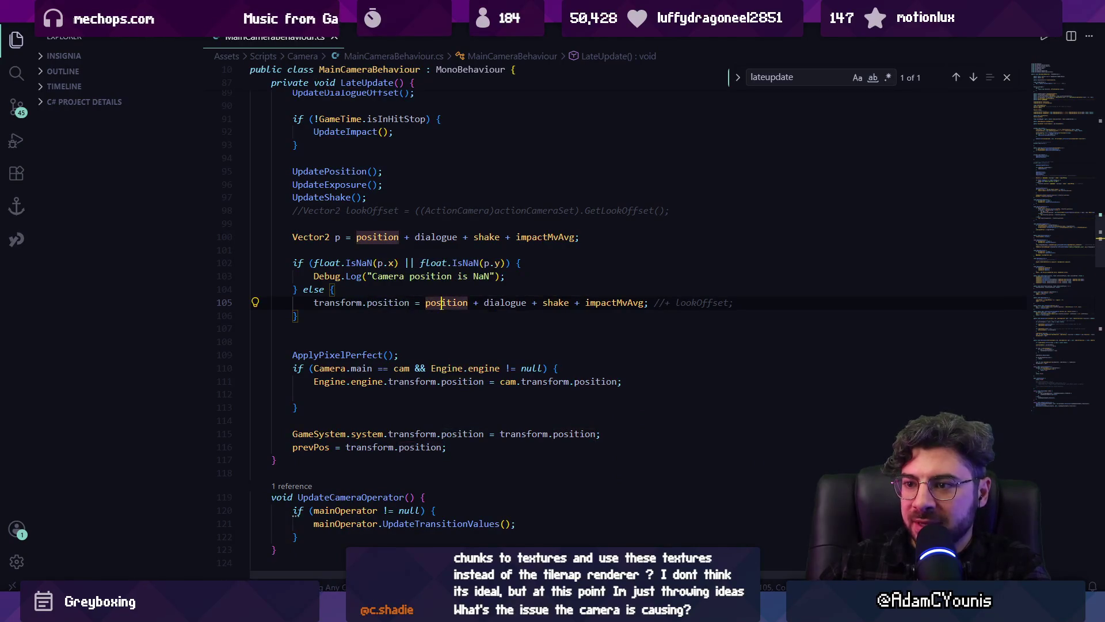
click(356, 341)
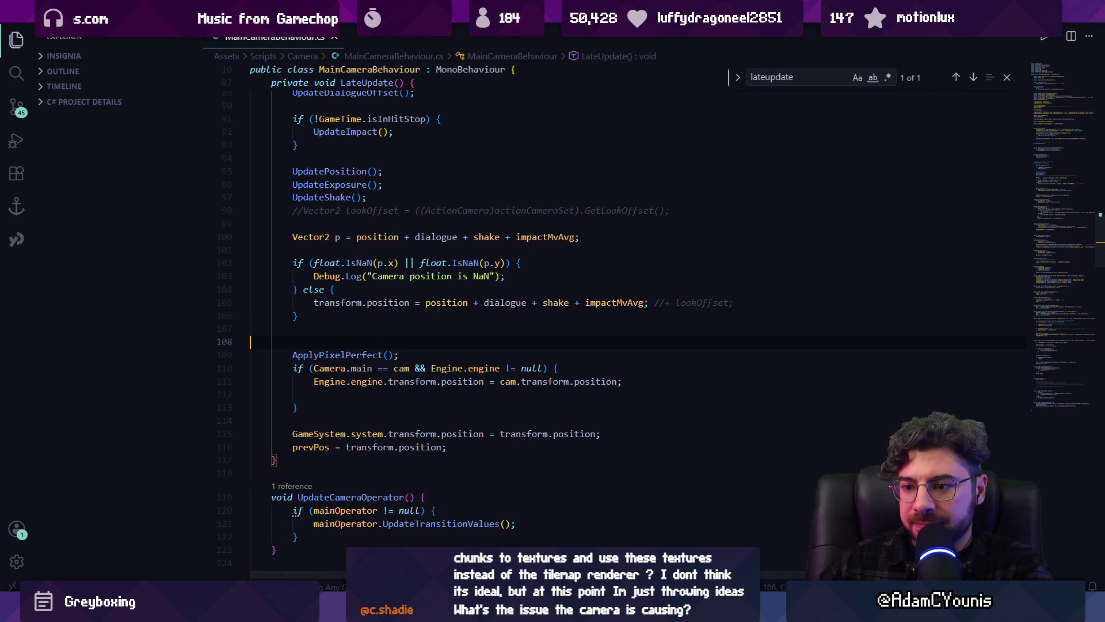
key(alt+Tab)
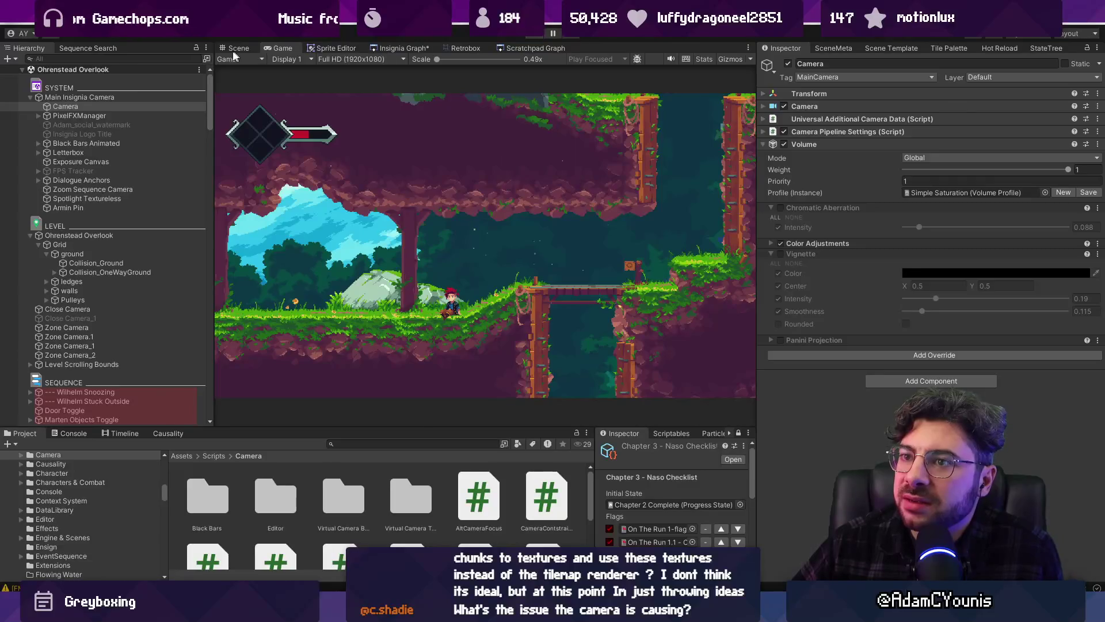
Step: Switch to the Scene view and zoom out over the whole Ohrenstead Overlook level
click(231, 51)
scroll(410, 214, down, 5)
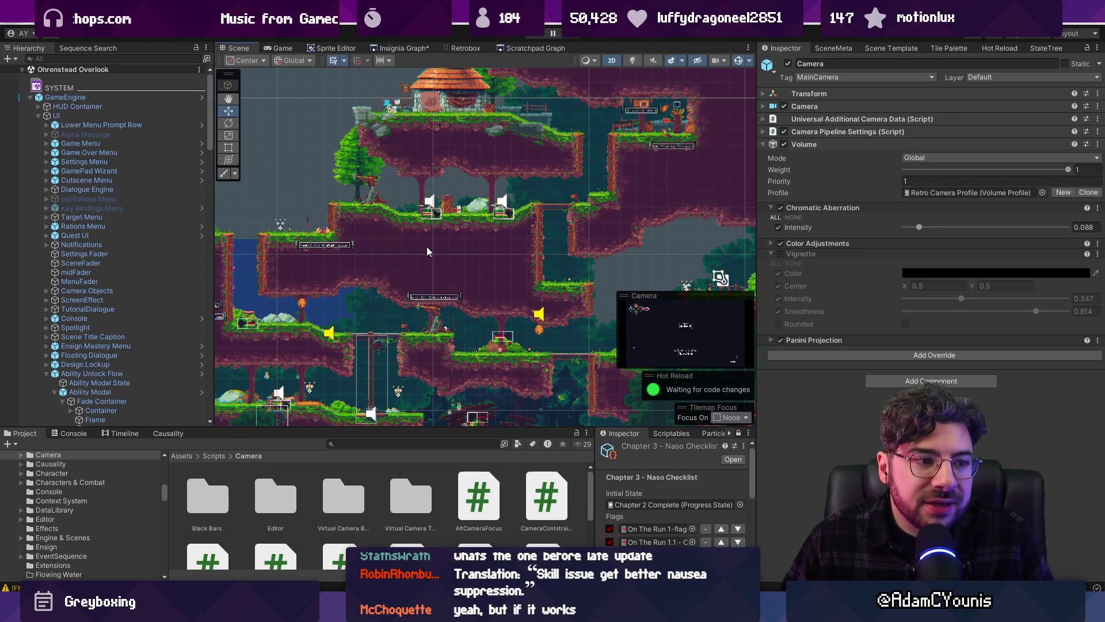
click(340, 48)
click(398, 48)
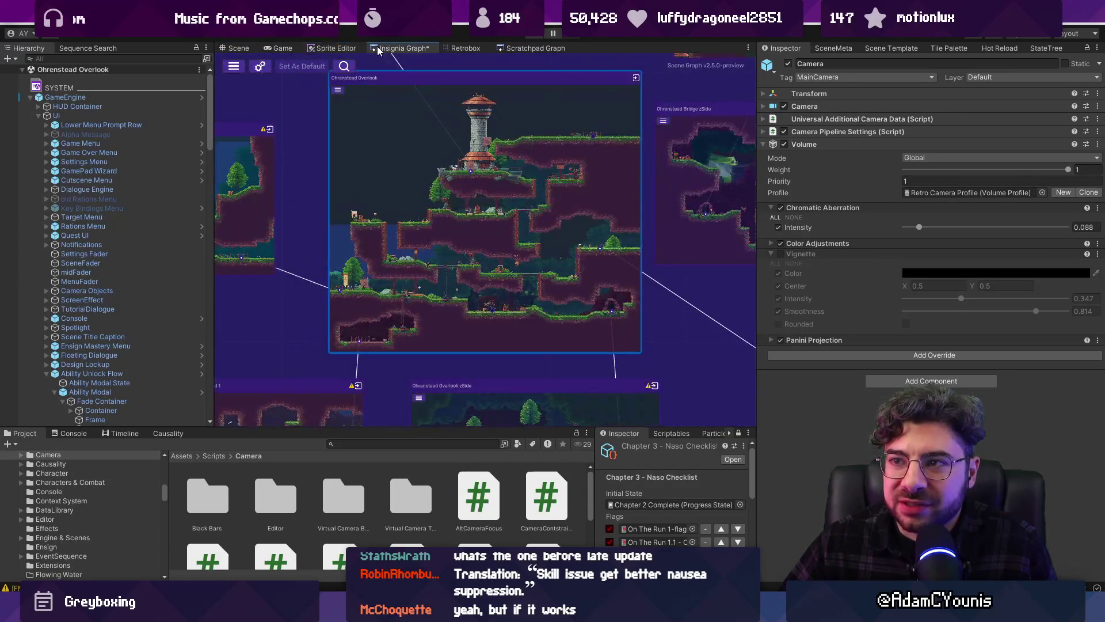
scroll(503, 246, down, 5)
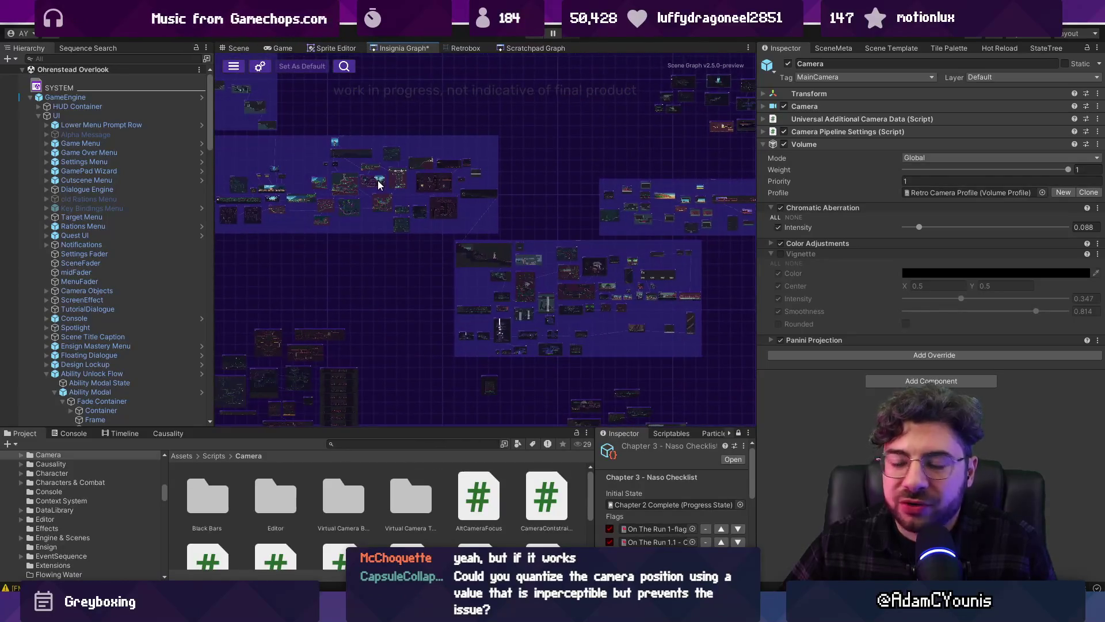
scroll(377, 181, up, 1)
drag(378, 181, 451, 201)
scroll(446, 207, up, 5)
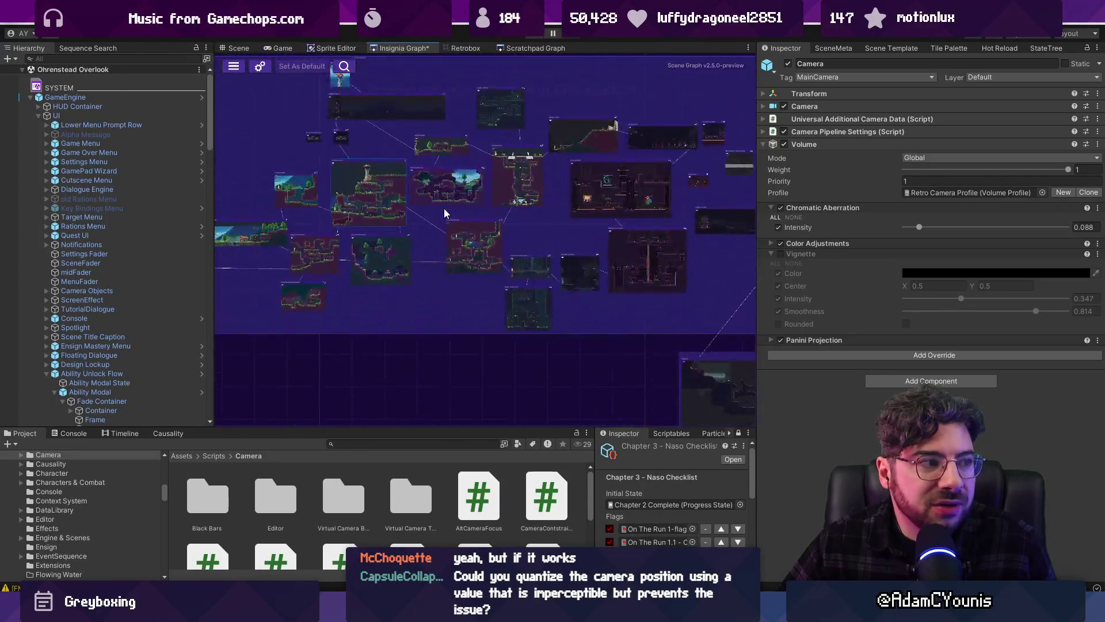
scroll(455, 233, up, 1)
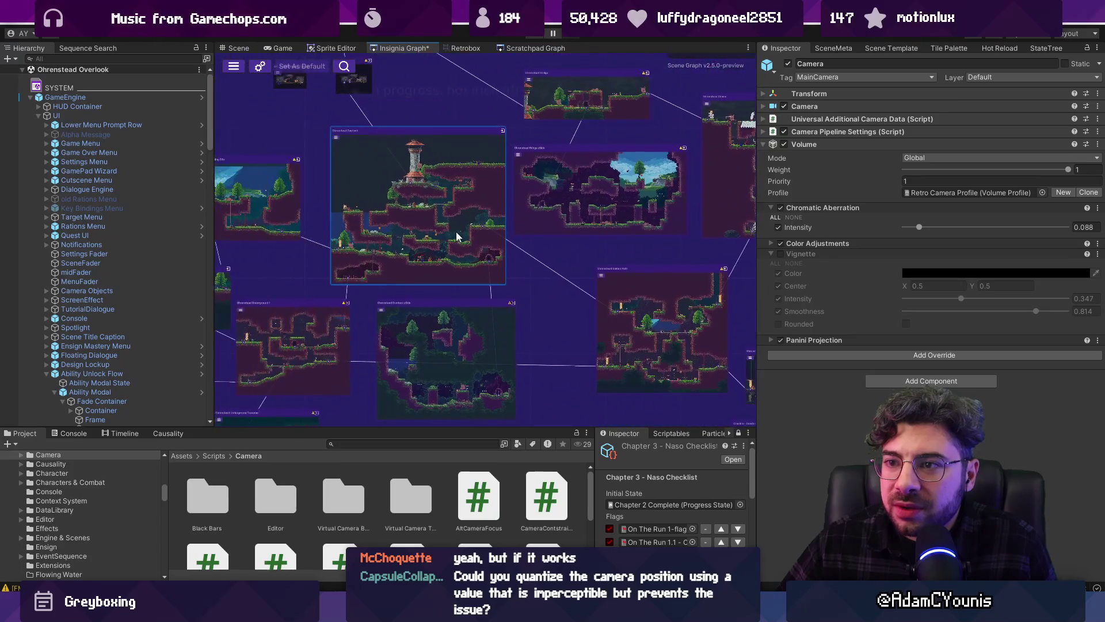
click(237, 49)
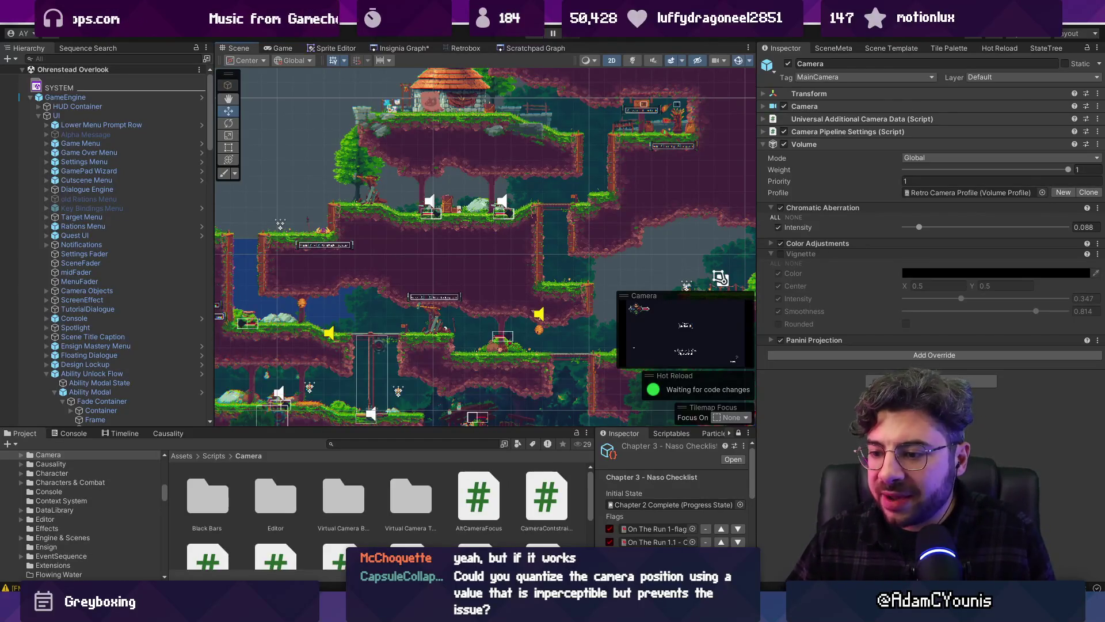
Step: Copy the ppu rounding lines from ApplyPixelPerfect's definition into new lines below its LateUpdate call
key(alt+Tab)
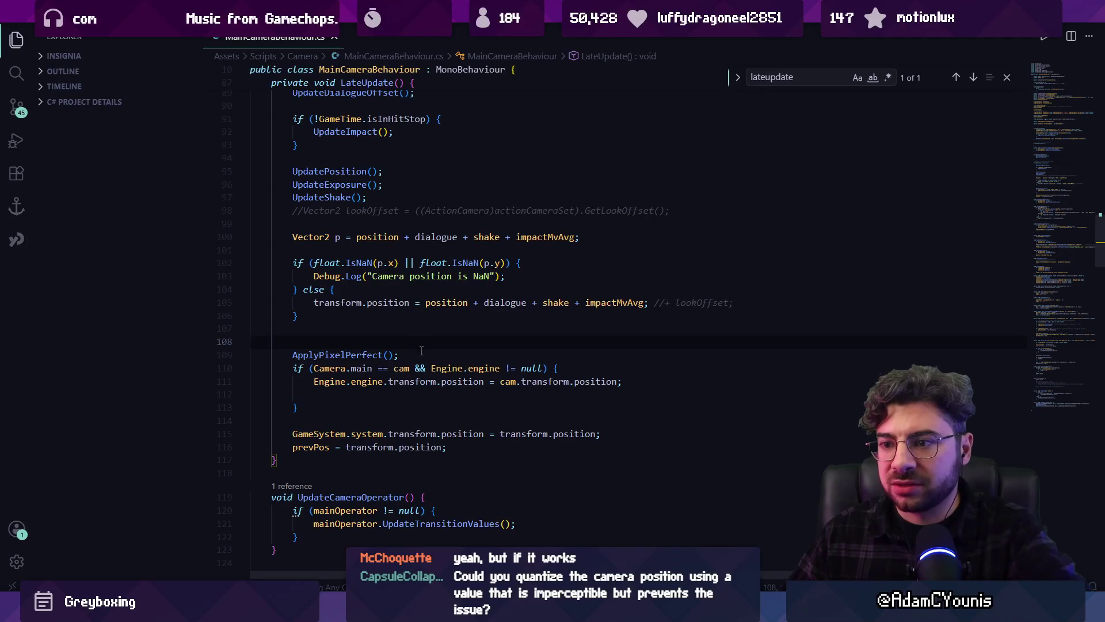
key(Return)
key(Return)
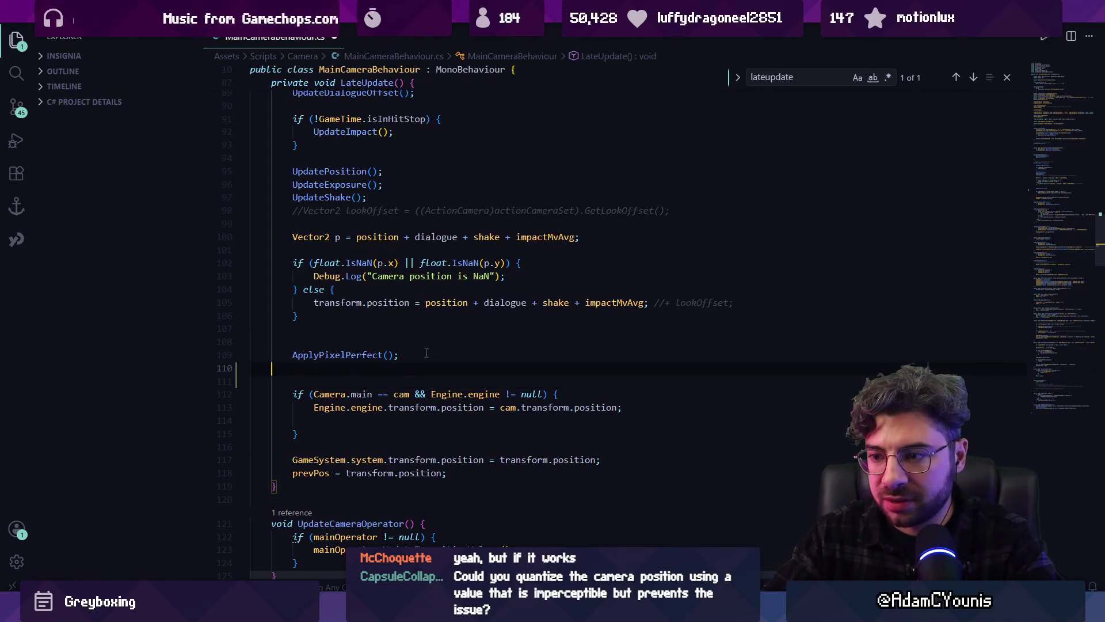
key(Return)
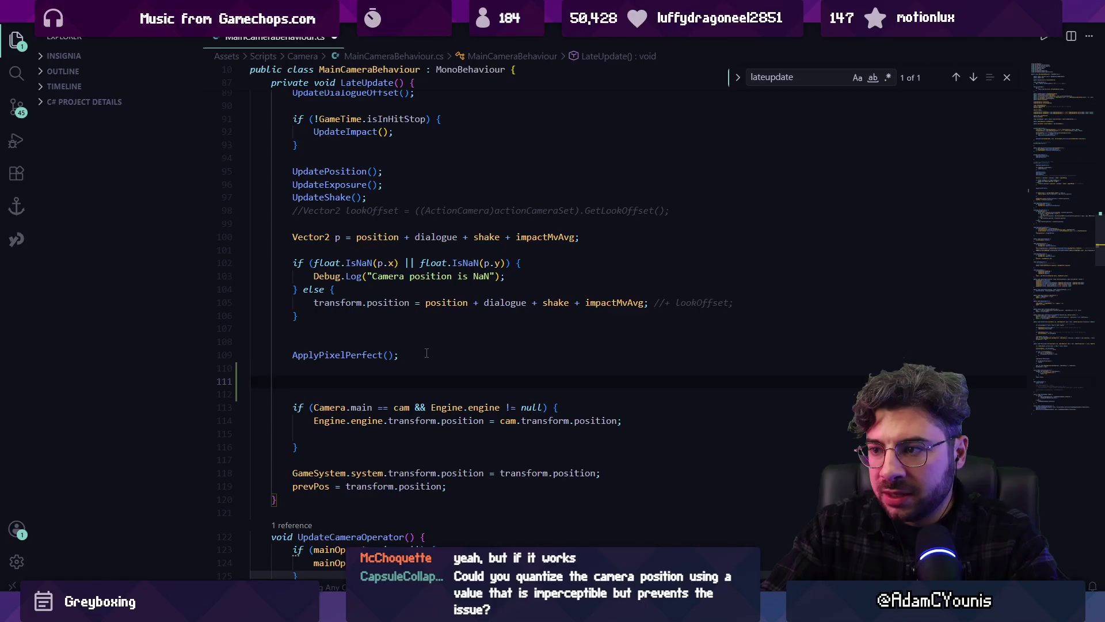
ctrl+click(359, 352)
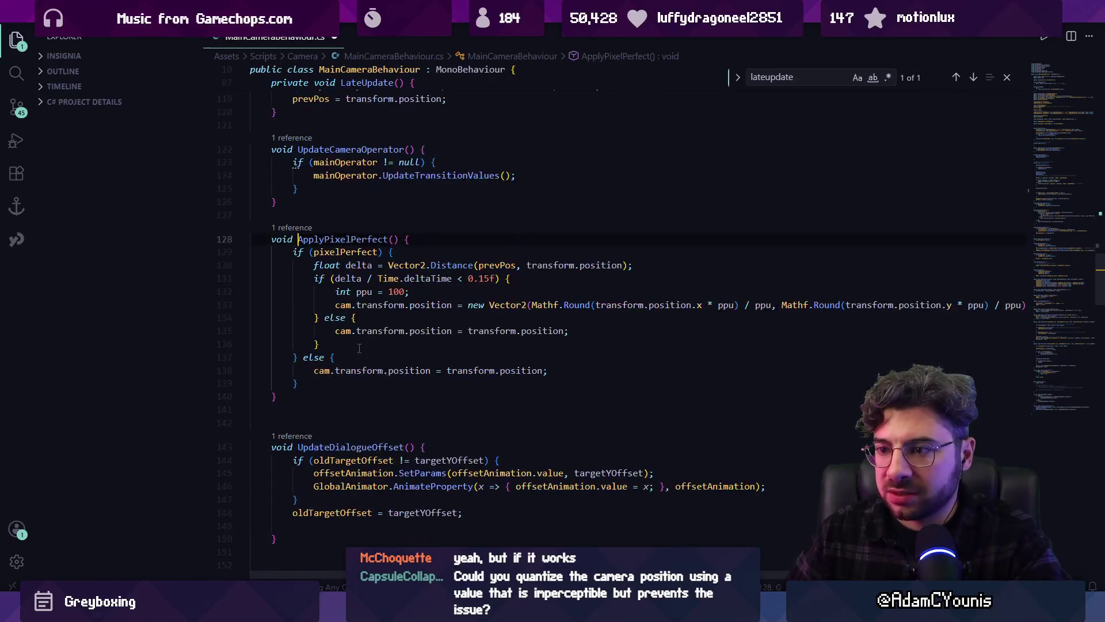
mouse_move(336, 291)
mouse_down()
mouse_move(369, 293)
mouse_move(357, 318)
mouse_move(280, 319)
mouse_up()
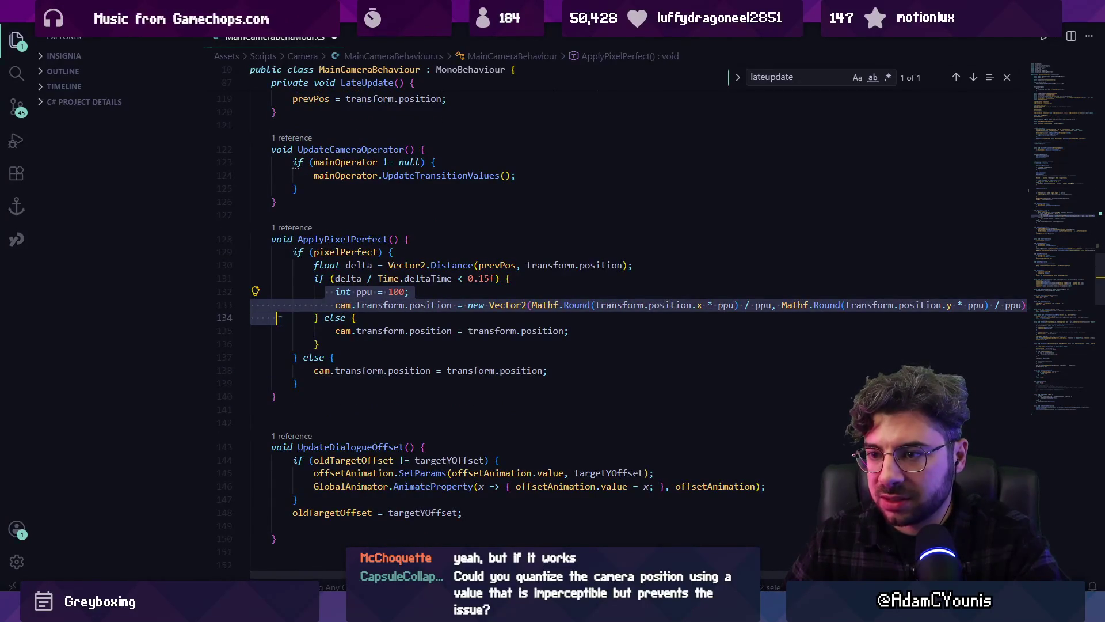
key(alt+Left)
text(int ppu = 100; 		cam.transform.position = new Vector2(Mathf.Round(transform.position.x * ppu) / ppu, Mathf.Round(transform.position.y * ppu) / ppu);)
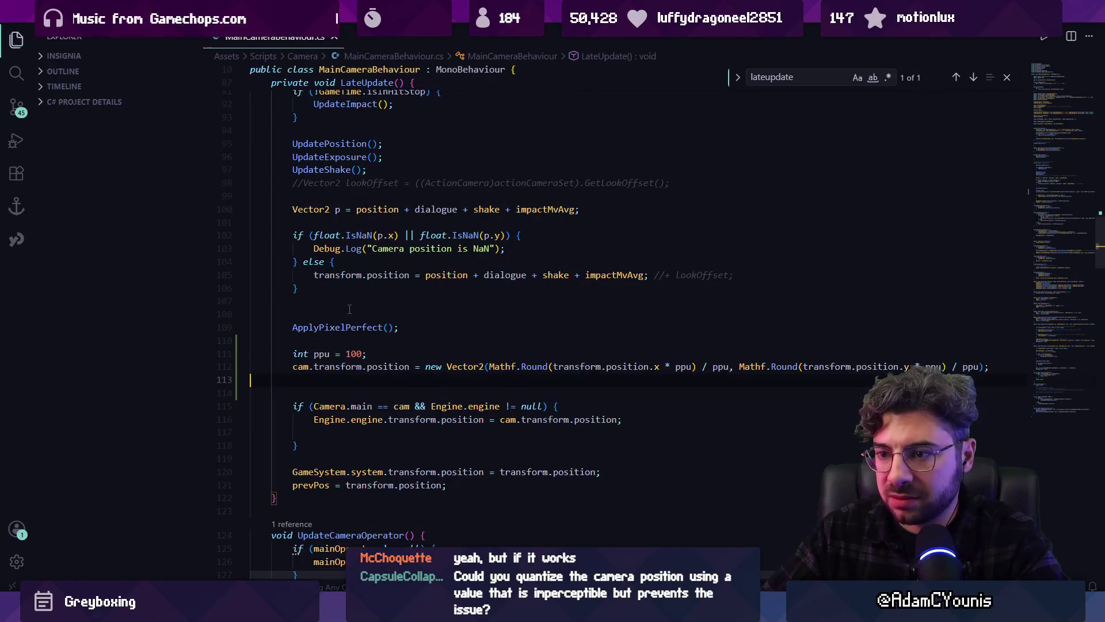
Step: Add a '//secret pixel perfect' comment above the pasted code and set ppu to 500
key(Return)
key(Return)
key(Up)
text(//secre)
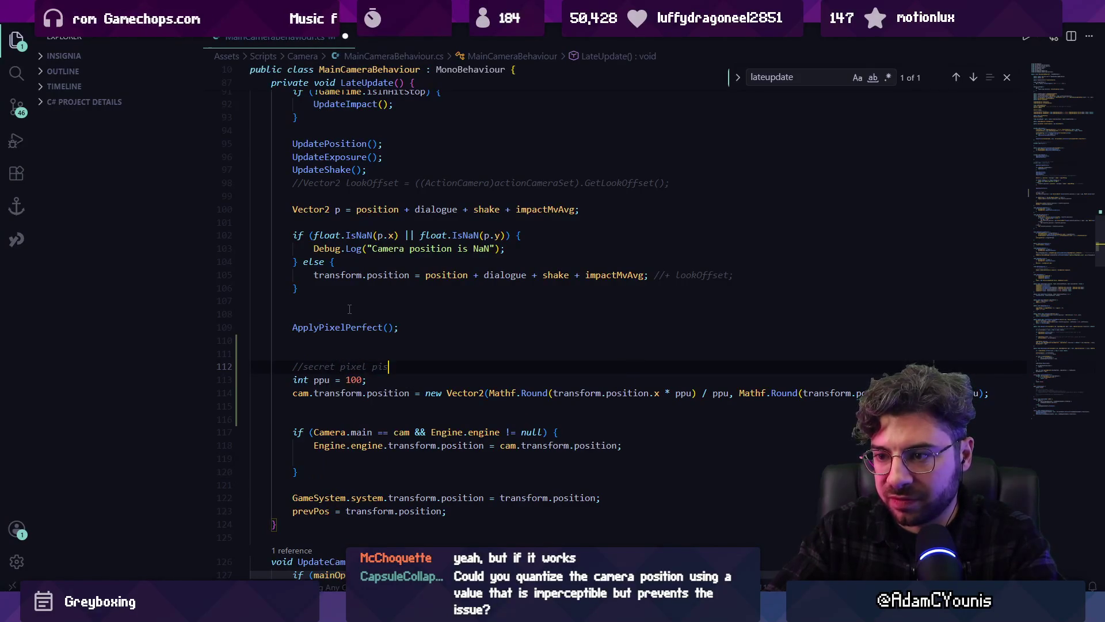
key(Down)
key(Left)
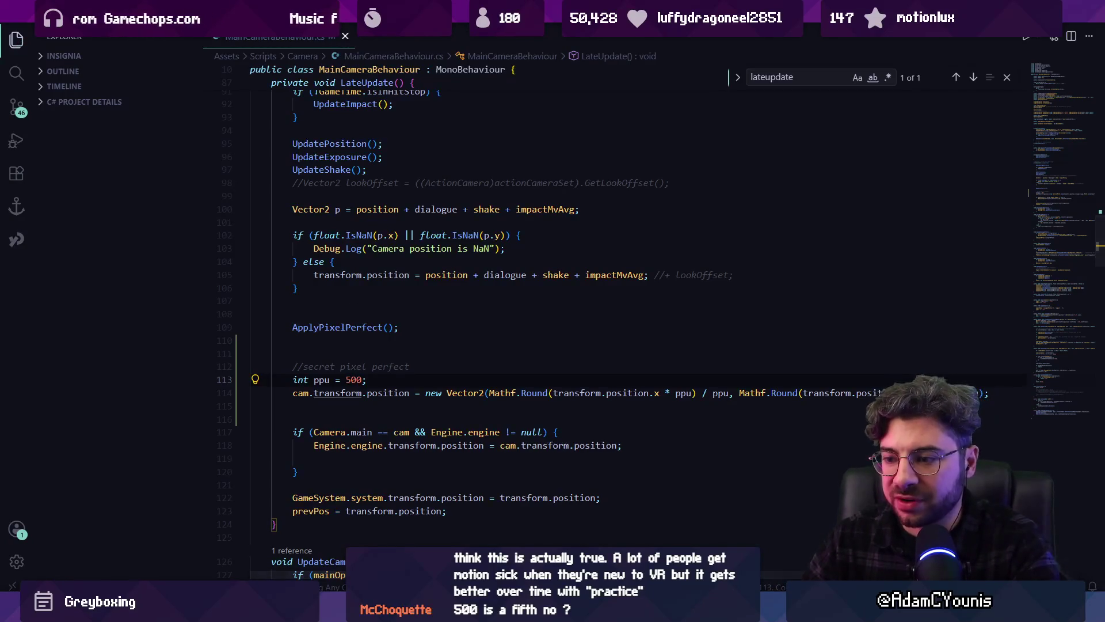
key(alt+Tab)
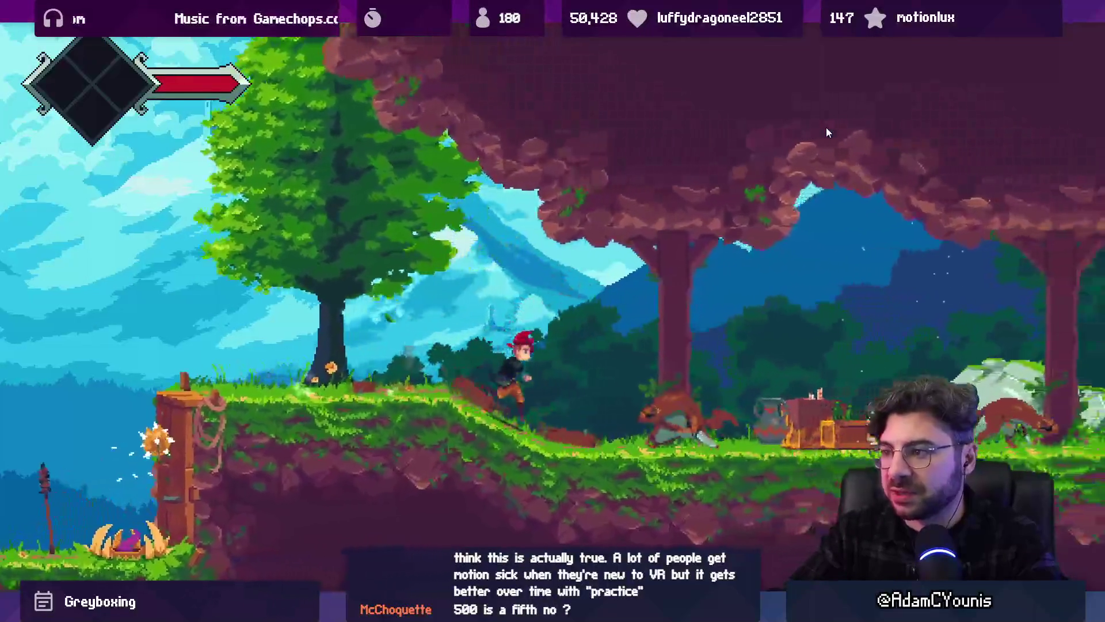
Step: Exit the maximized Game view and show Main Insignia Camera's Transform position in the Inspector
key(shift+space)
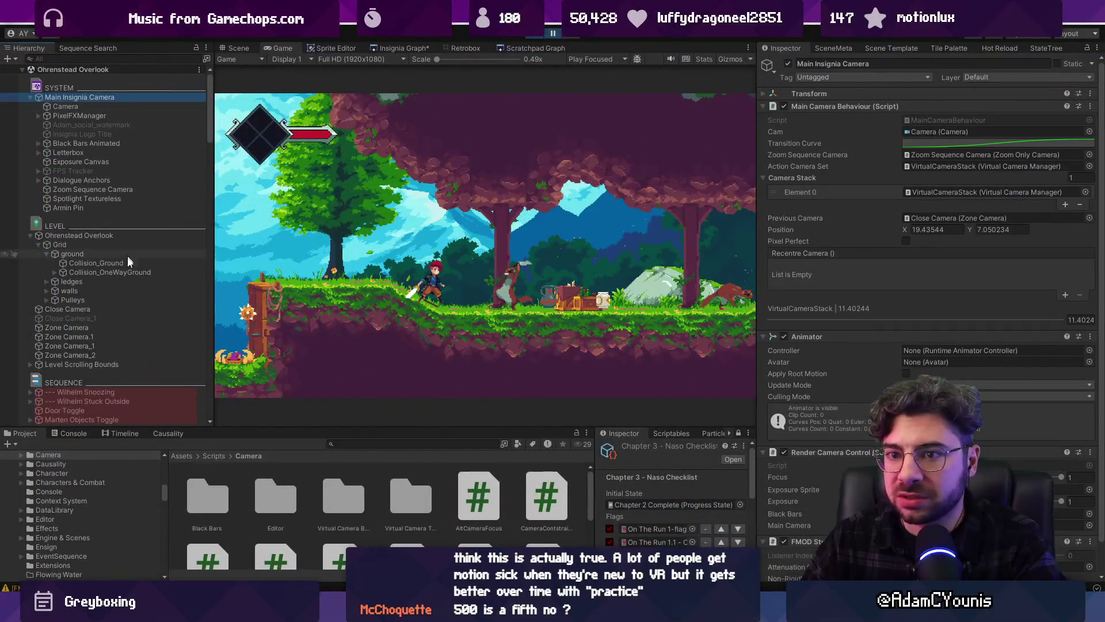
click(81, 107)
click(112, 98)
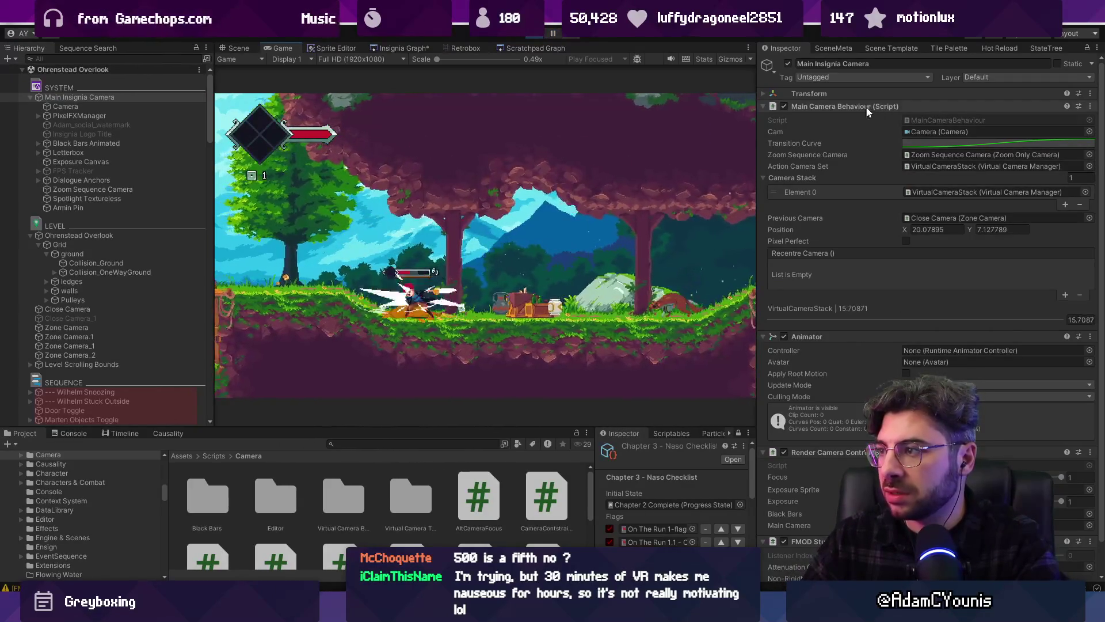
click(865, 92)
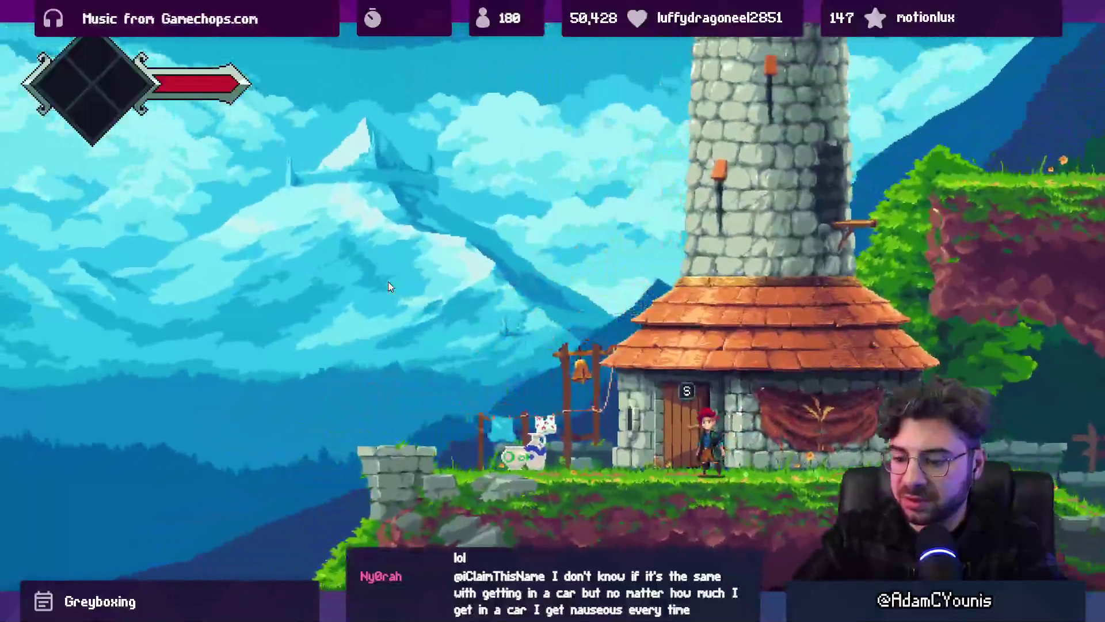
Step: Exit fullscreen, collapse the level scene and DontDestroyOnLoad trees, and run the character right
key(shift+space)
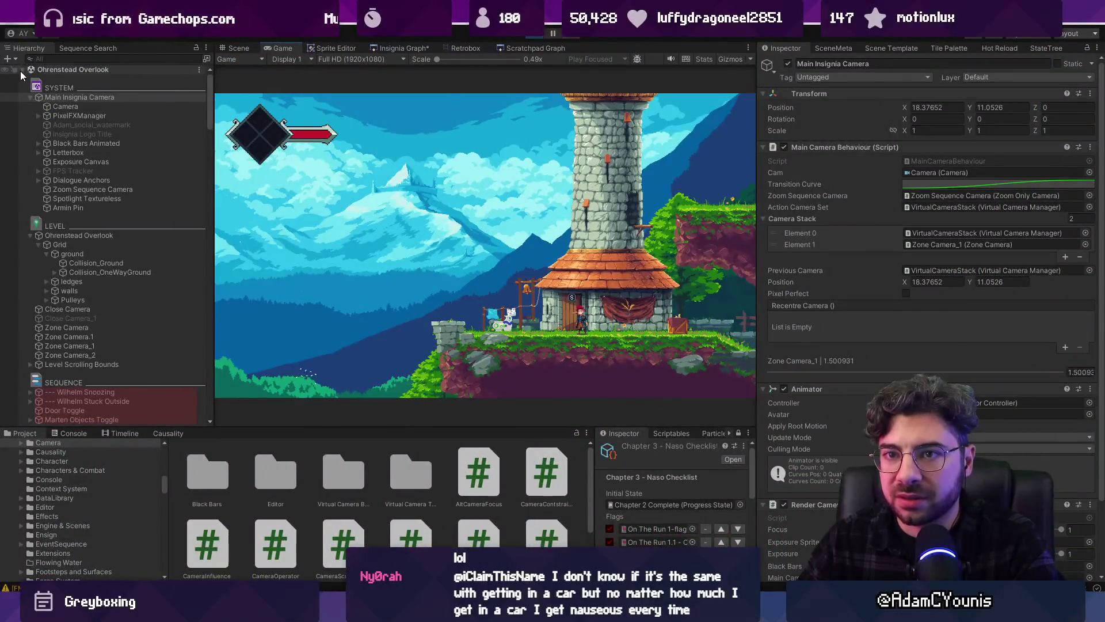
click(21, 70)
click(22, 79)
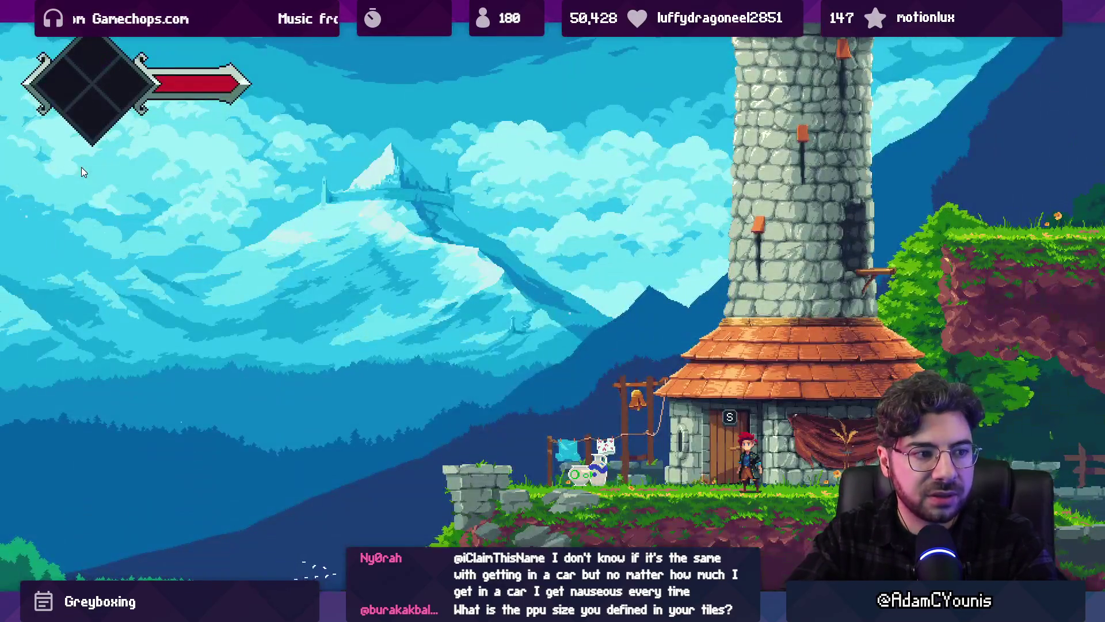
key(Right)
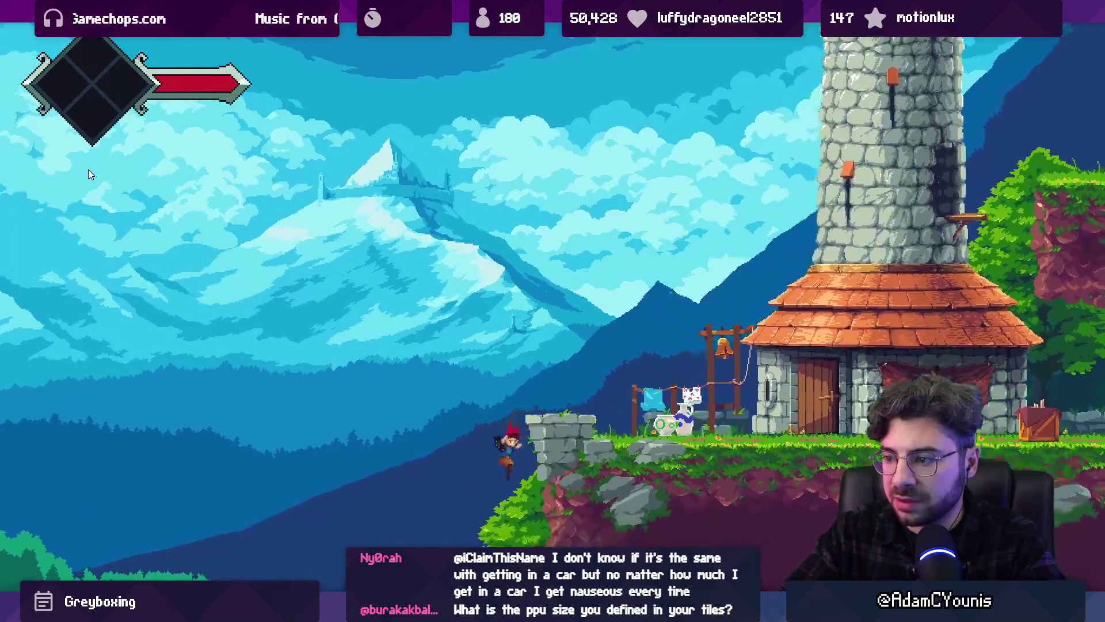
Step: Toggle Retro Filter on then off in the journal's Video settings, save, and keep running
key(Escape)
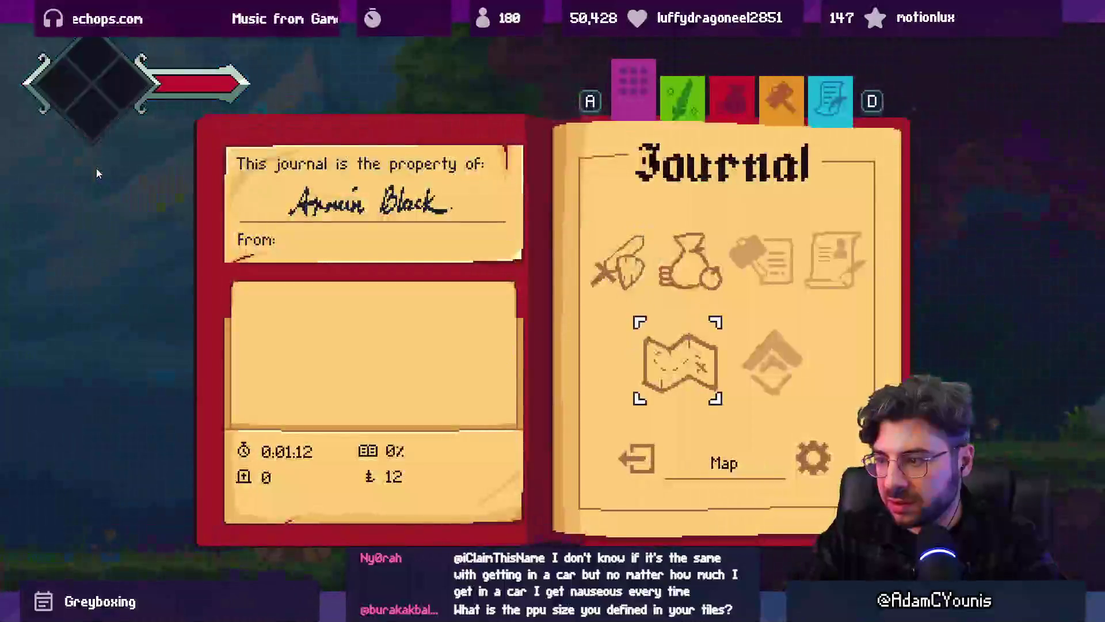
key(Right)
key(Return)
key(Down)
key(Return)
key(Down)
key(Down)
key(Right)
key(Left)
key(Down)
key(Down)
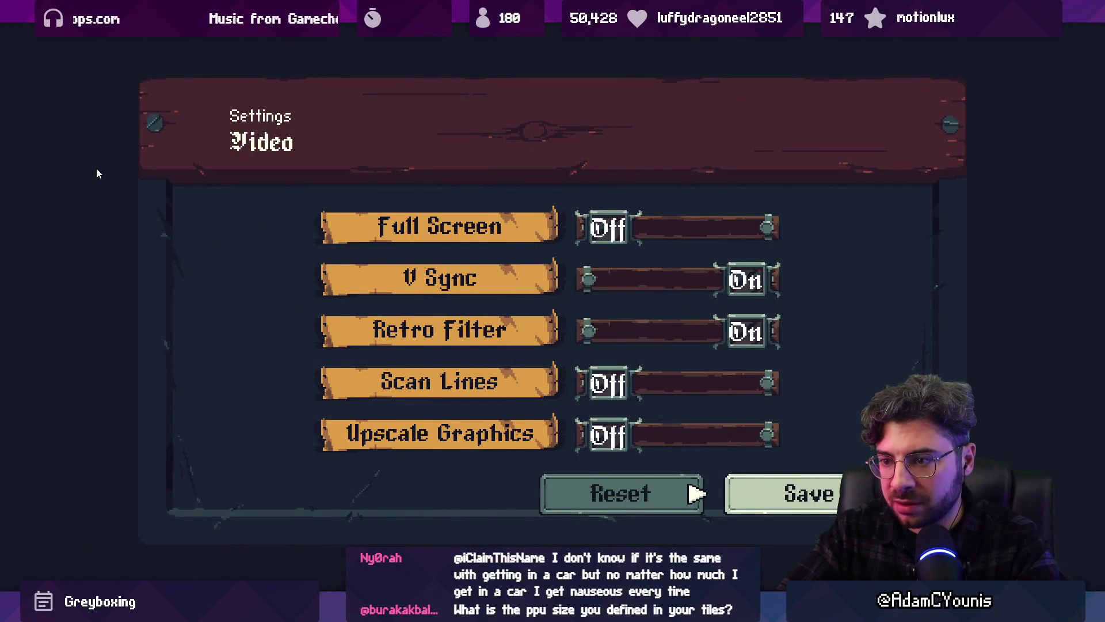
key(Return)
key(Escape)
key(Right)
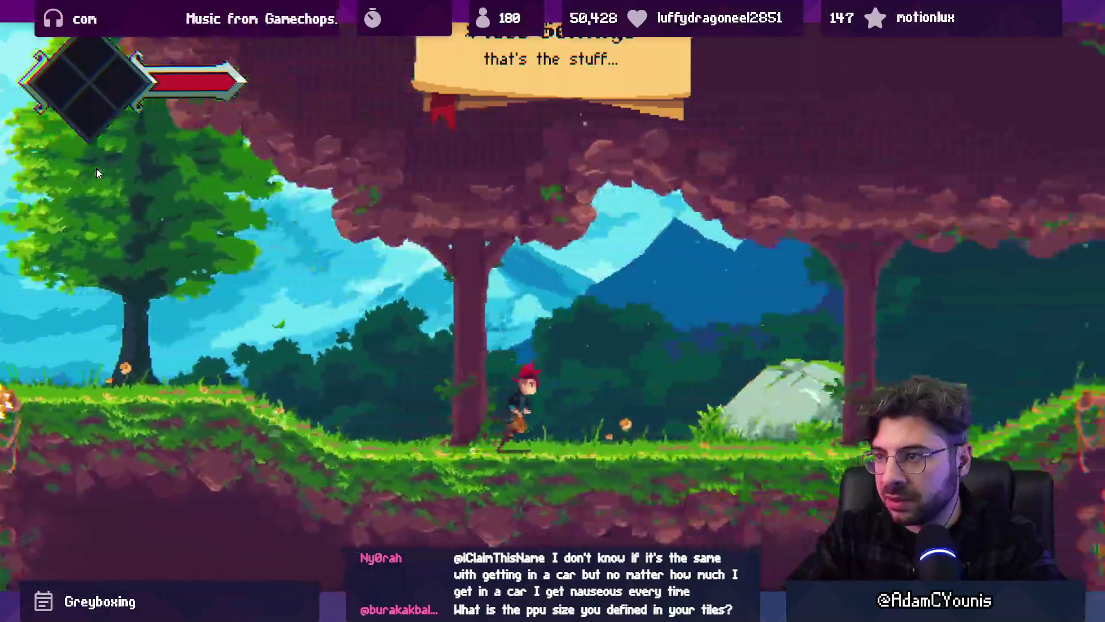
key(Left)
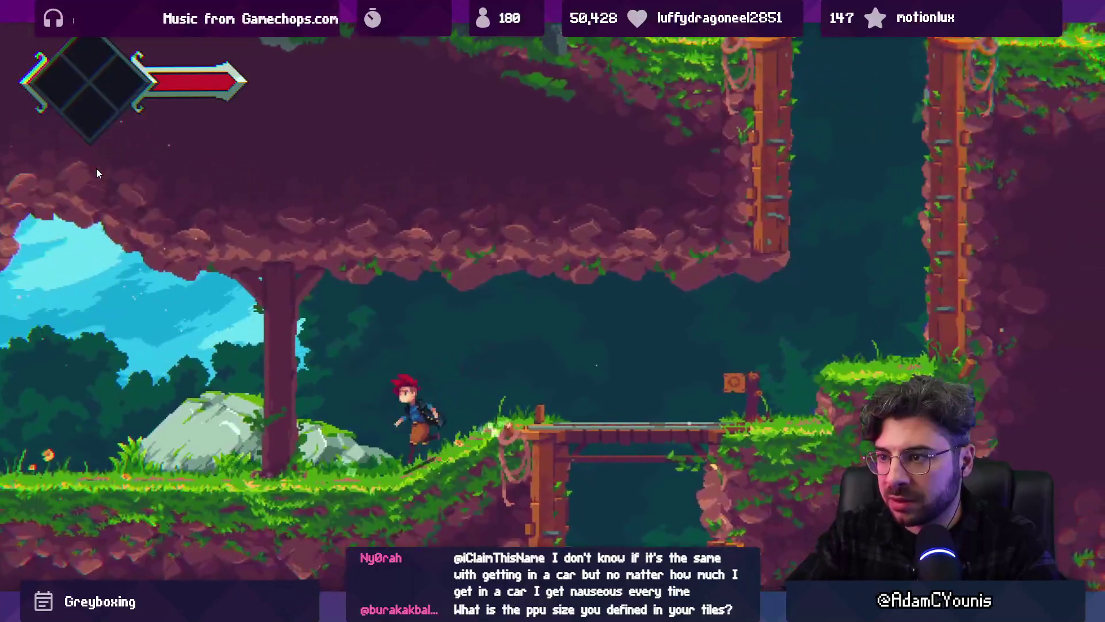